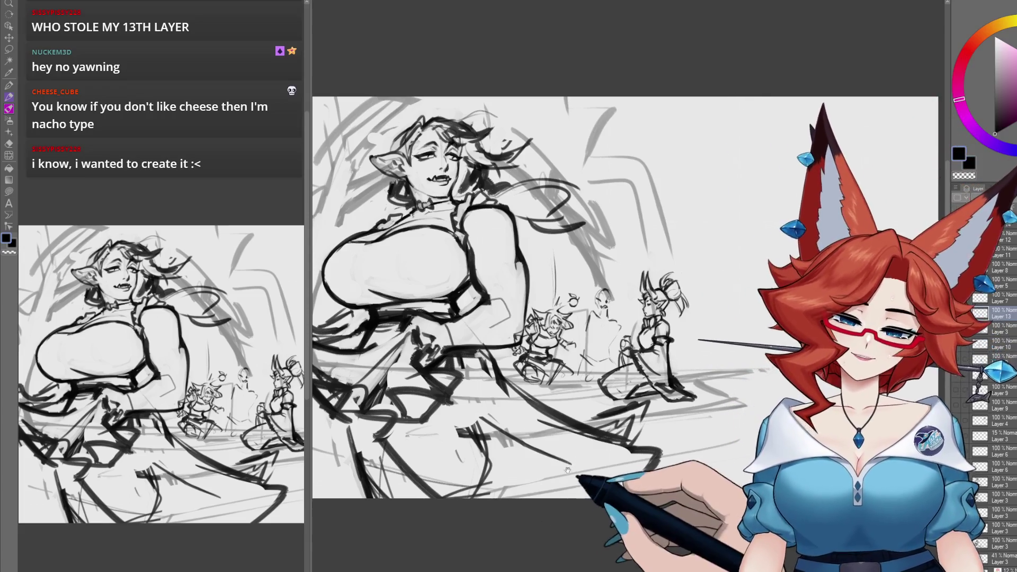
# Zoom in on the small background figures, then zoom back out to the whole sketch
pyautogui.moveTo(561, 509); pyautogui.dragTo(618, 461)
pyautogui.scroll(5, 605, 286)
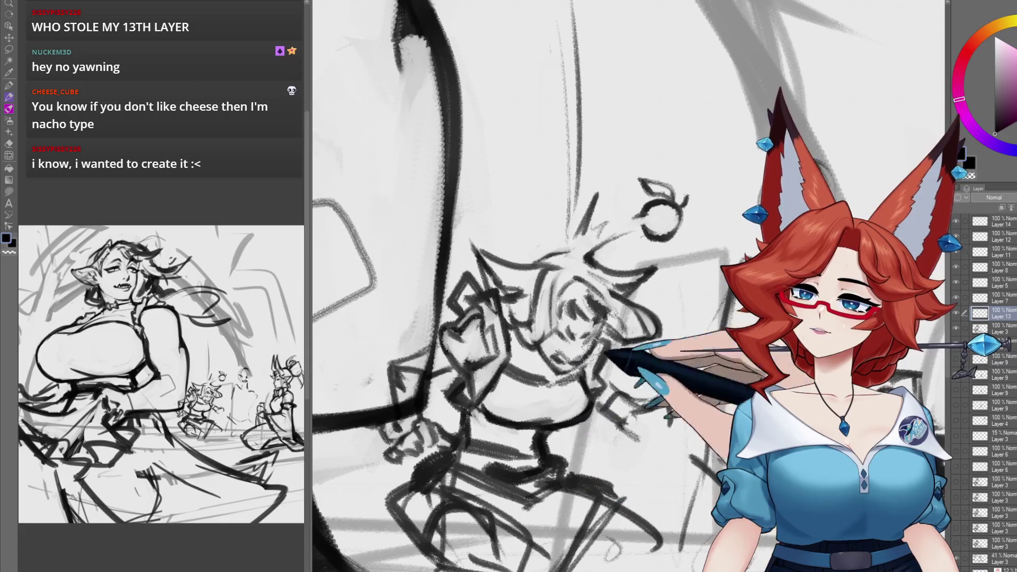
pyautogui.moveTo(688, 460)
pyautogui.mouseDown()
pyautogui.moveTo(673, 407)
pyautogui.moveTo(600, 437)
pyautogui.moveTo(632, 459)
pyautogui.moveTo(671, 418)
pyautogui.mouseUp()
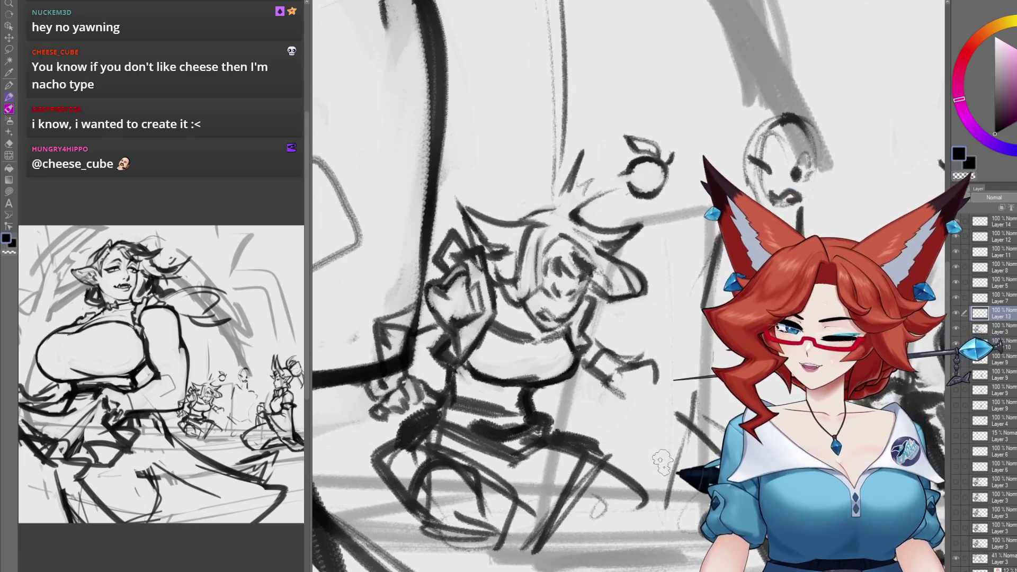
pyautogui.moveTo(658, 471)
pyautogui.mouseDown()
pyautogui.moveTo(421, 466)
pyautogui.moveTo(665, 473)
pyautogui.mouseUp()
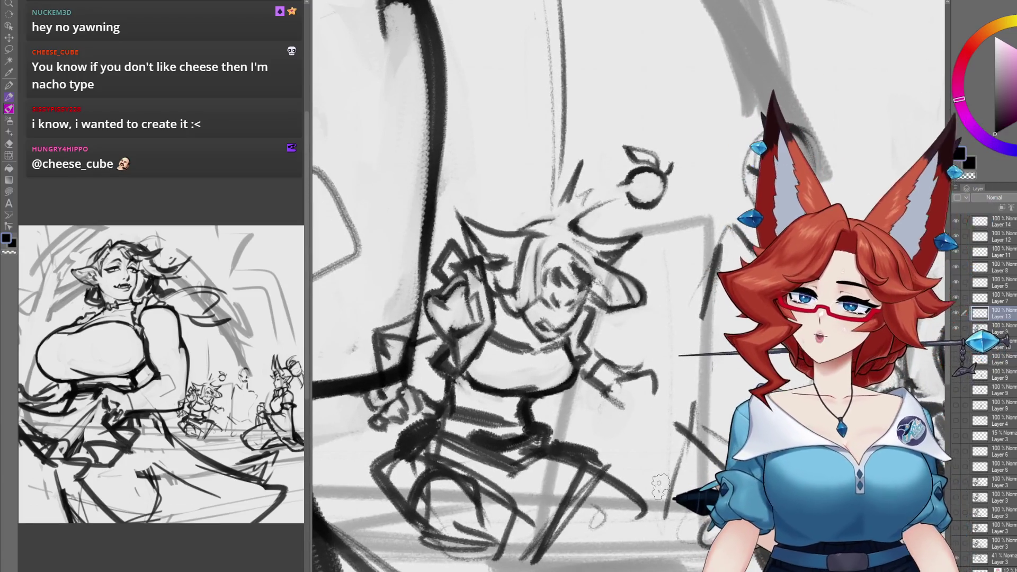
pyautogui.moveTo(653, 478)
pyautogui.mouseDown()
pyautogui.moveTo(530, 474)
pyautogui.moveTo(659, 487)
pyautogui.moveTo(650, 465)
pyautogui.moveTo(666, 461)
pyautogui.mouseUp()
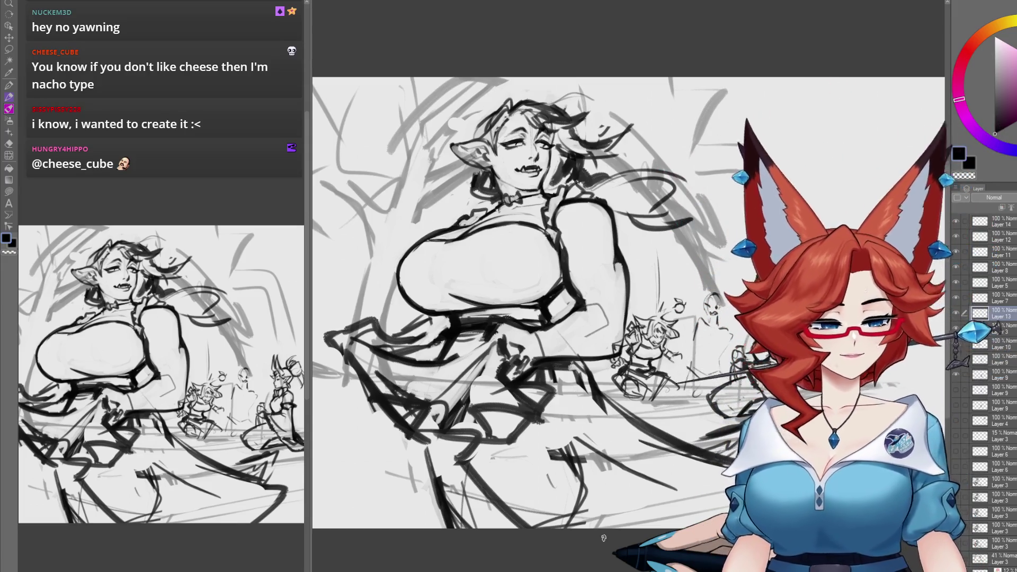
pyautogui.scroll(-3, 641, 507)
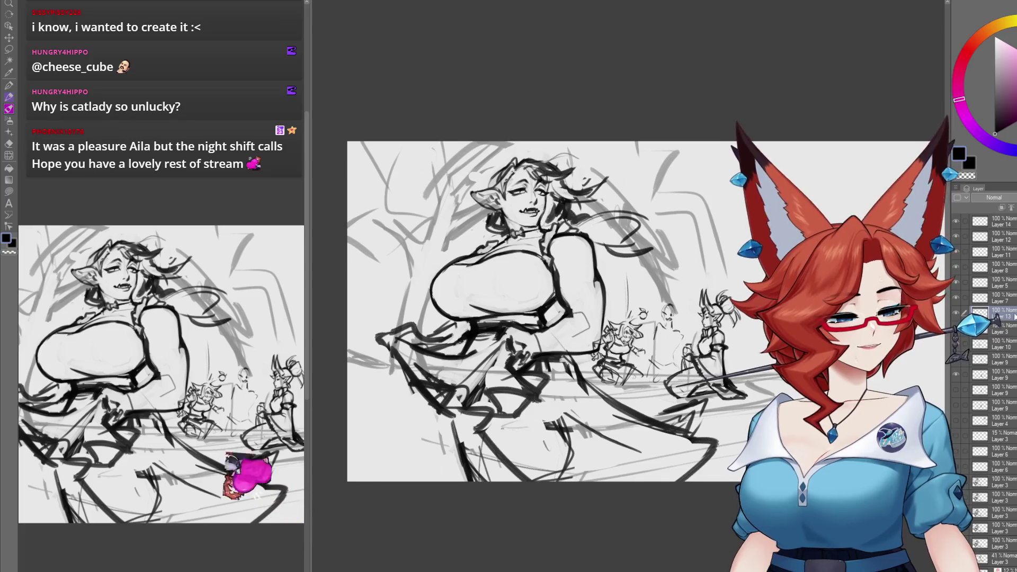
# Draw a pink arrow arcing over the woman toward the background figures
pyautogui.click(1006, 92)
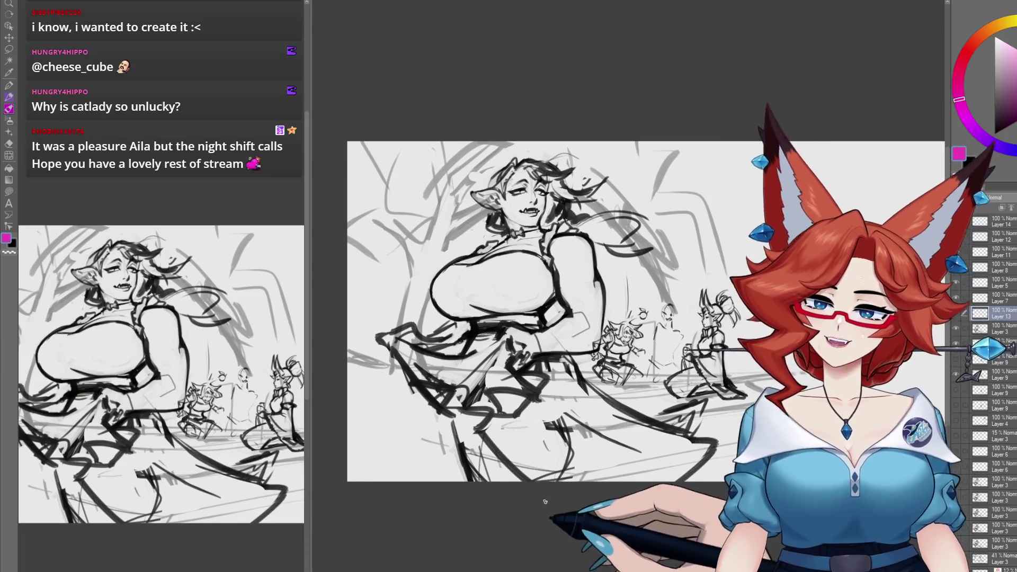
pyautogui.scroll(-2, 606, 487)
pyautogui.moveTo(609, 497); pyautogui.dragTo(602, 492)
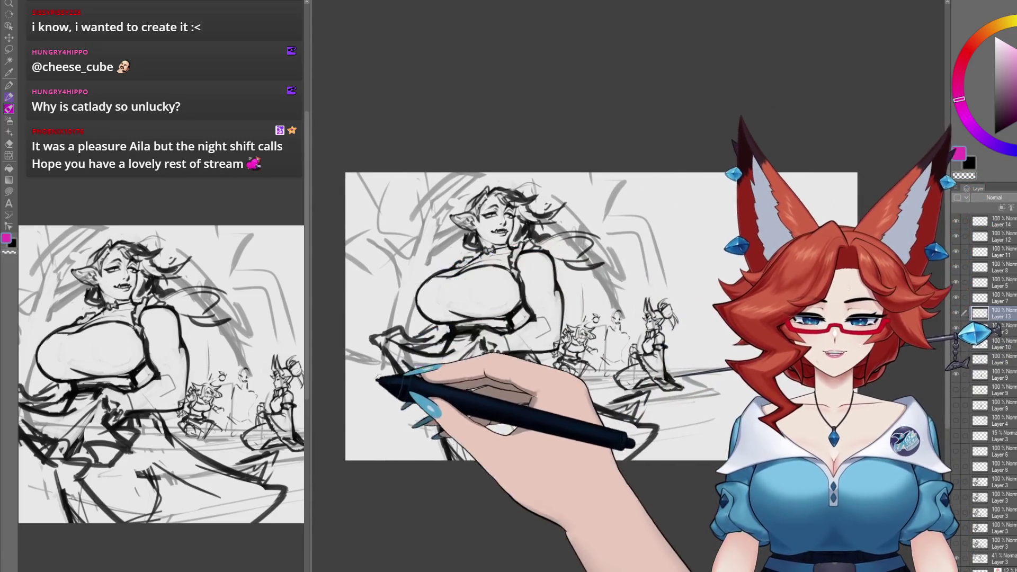
pyautogui.moveTo(371, 380)
pyautogui.mouseDown()
pyautogui.moveTo(443, 227)
pyautogui.moveTo(530, 192)
pyautogui.moveTo(569, 212)
pyautogui.moveTo(621, 301)
pyautogui.mouseUp()
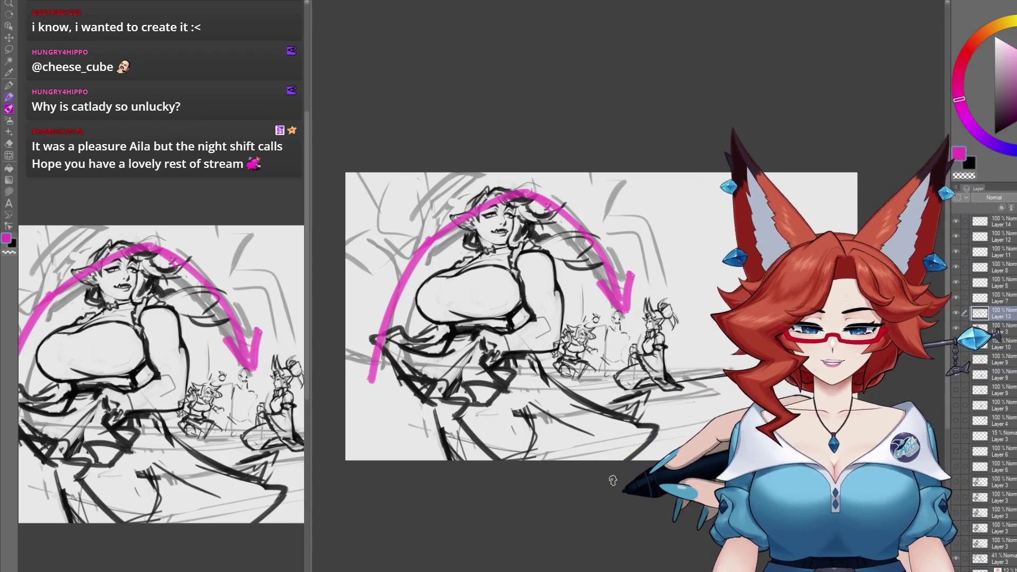
# Replace the arrow with pink arcs over the woman's head, across the lower canvas and upper right
pyautogui.hotkey('ctrl', 'z')
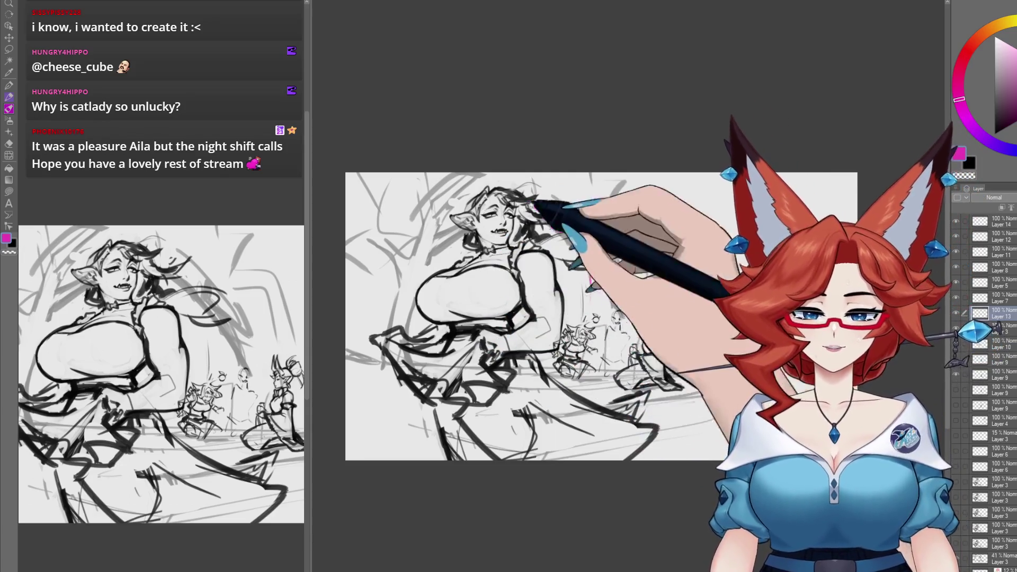
pyautogui.moveTo(562, 212); pyautogui.dragTo(586, 296)
pyautogui.hotkey('ctrl', 'z')
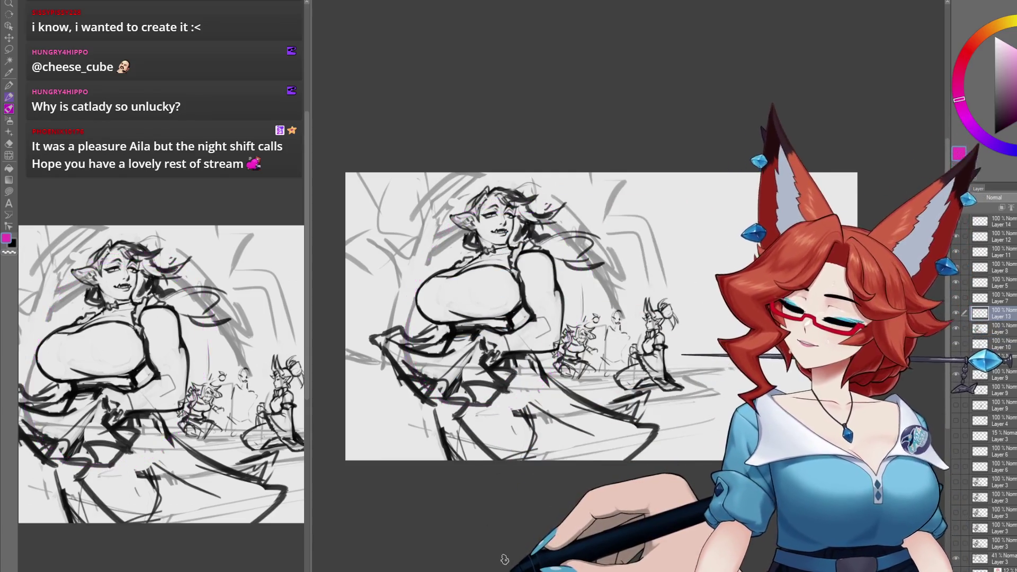
pyautogui.moveTo(389, 339)
pyautogui.mouseDown()
pyautogui.moveTo(408, 284)
pyautogui.moveTo(620, 313)
pyautogui.mouseUp()
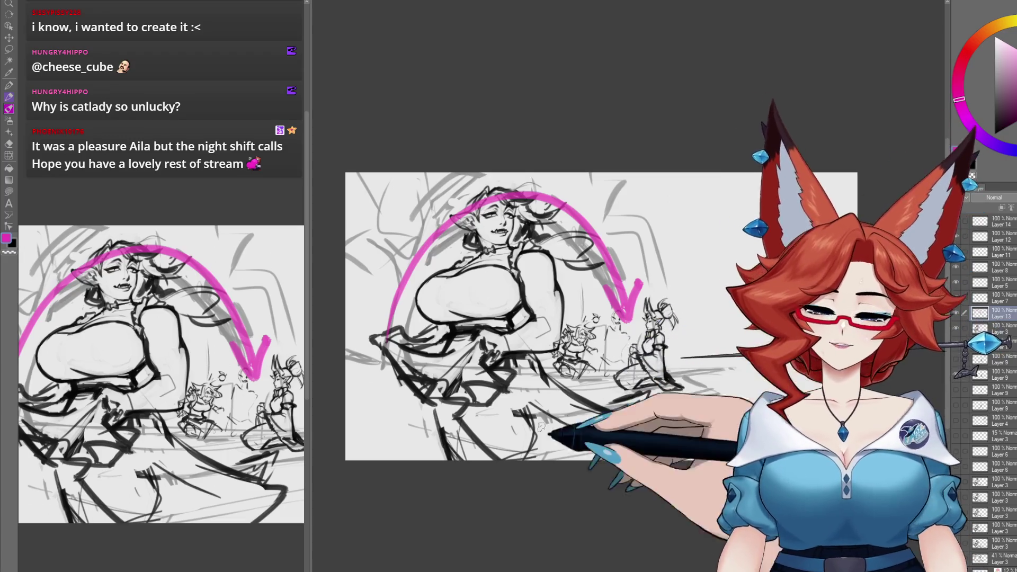
pyautogui.moveTo(488, 391); pyautogui.dragTo(653, 431)
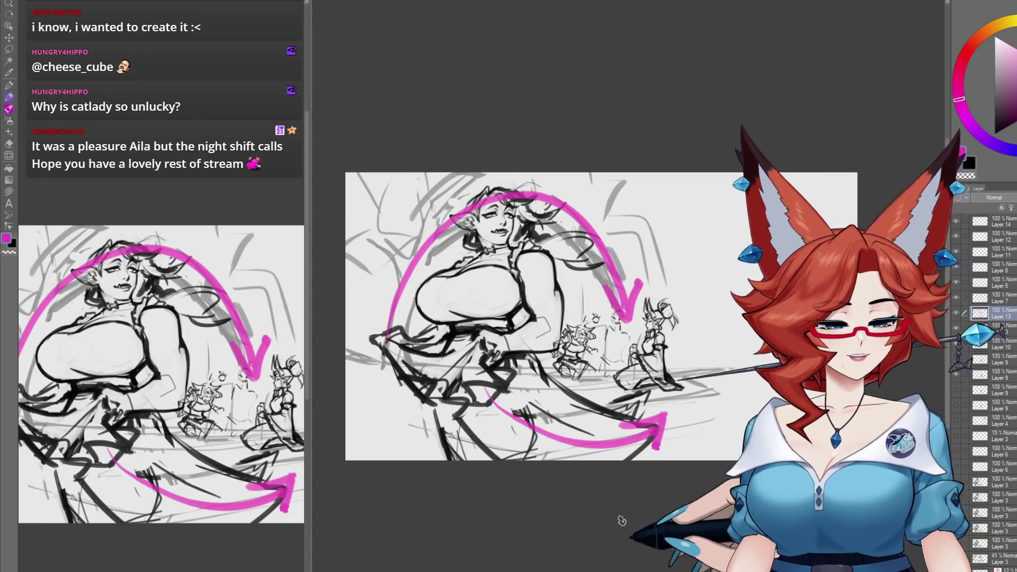
pyautogui.moveTo(604, 174); pyautogui.dragTo(693, 224)
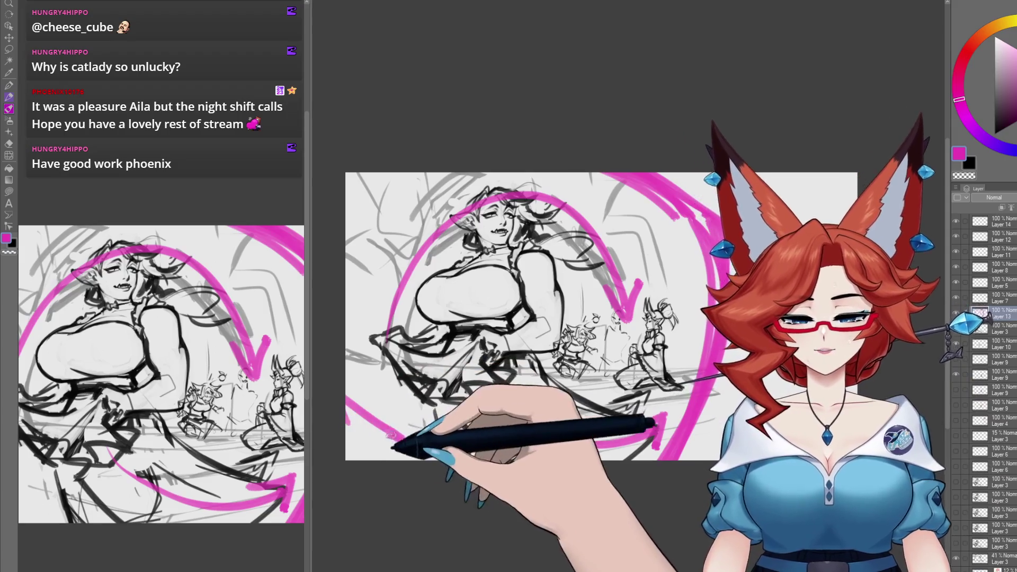
# Add pink streaks and zigzag strokes along the lower-left edge
pyautogui.moveTo(347, 399); pyautogui.dragTo(412, 447)
pyautogui.moveTo(364, 390); pyautogui.dragTo(477, 451)
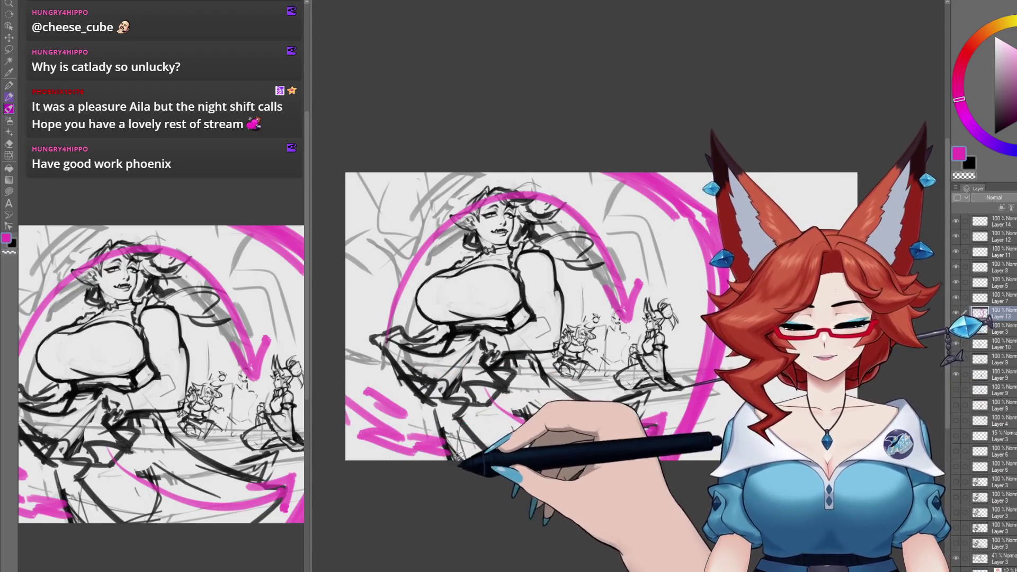
pyautogui.moveTo(483, 390); pyautogui.dragTo(541, 428)
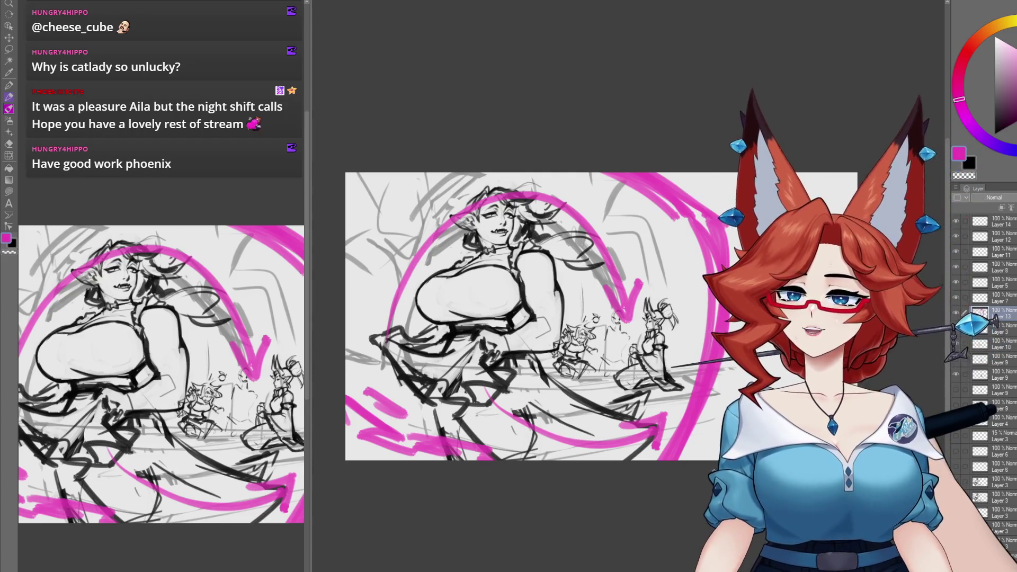
# Fade the pink guide layer to 18% opacity and select Layer 3
pyautogui.click(957, 314)
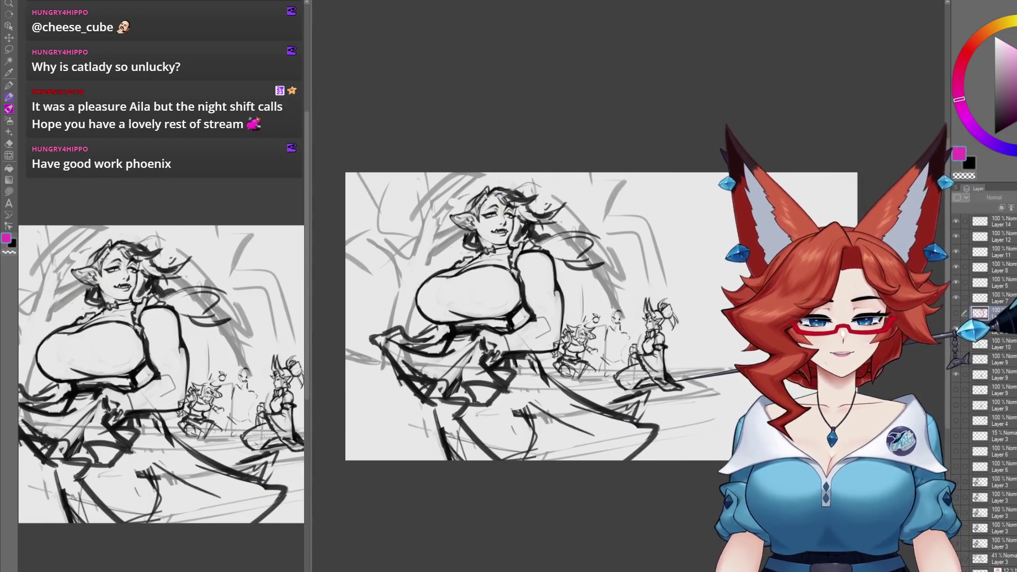
pyautogui.click(957, 314)
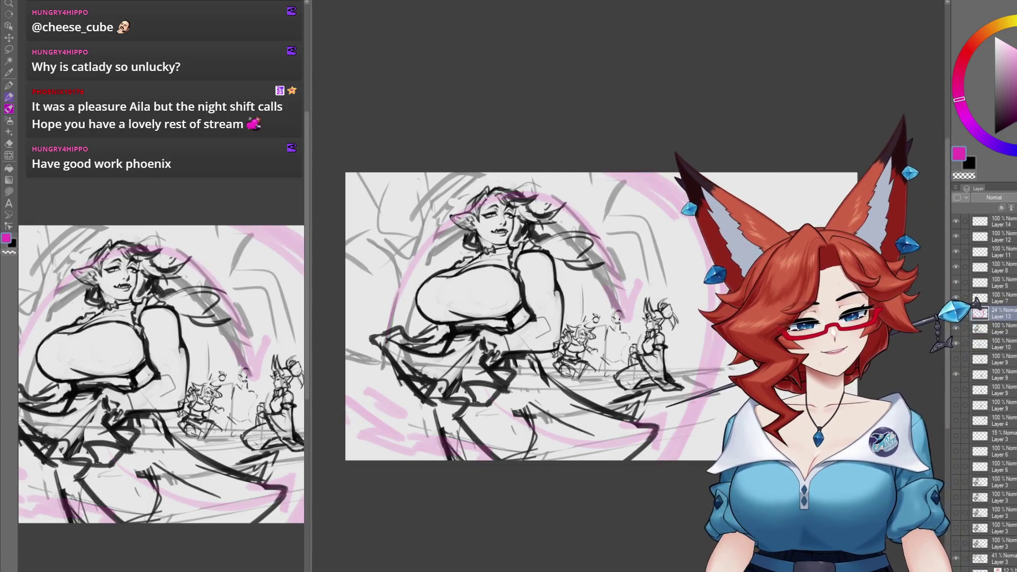
pyautogui.click(999, 328)
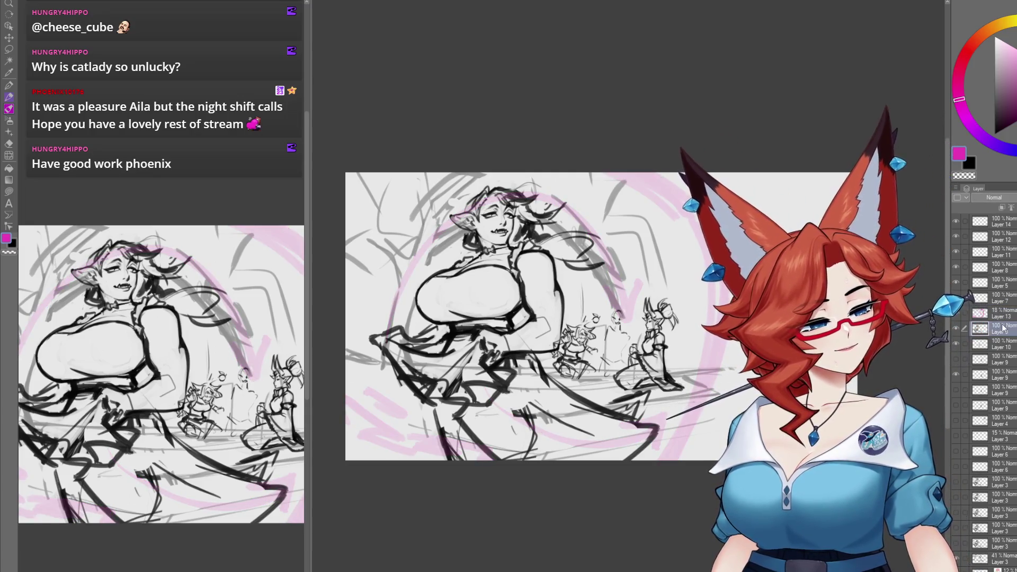
# Add a new layer above Layer 3 and switch the brush colour to black
pyautogui.hotkey('ctrl', 'shift', 'n')
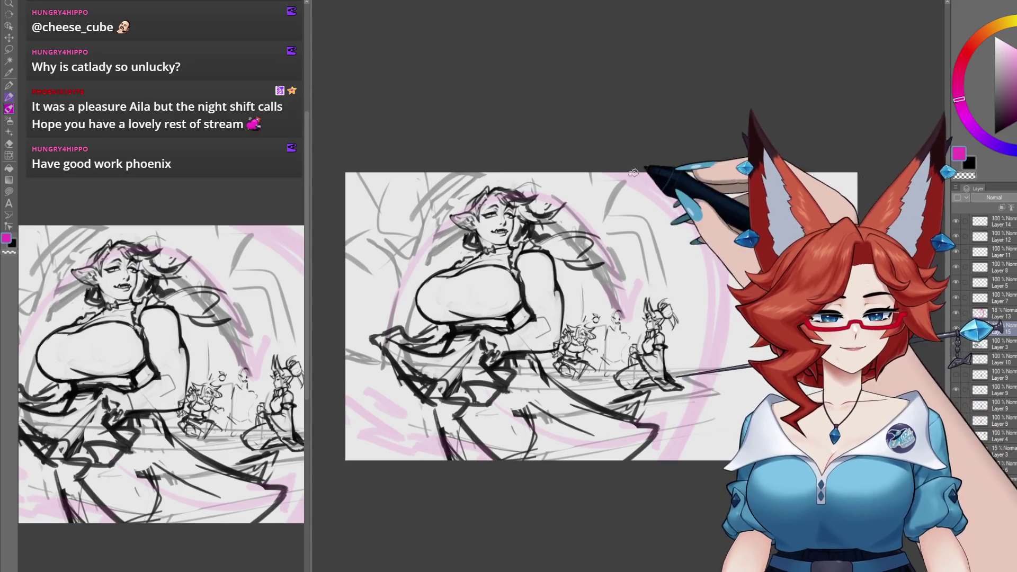
pyautogui.click(995, 134)
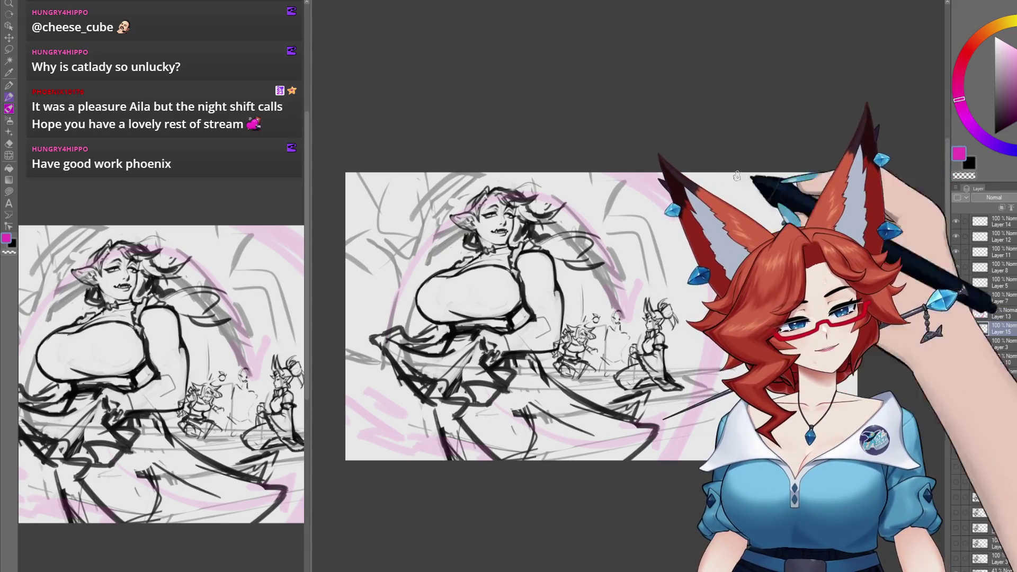
pyautogui.moveTo(712, 217); pyautogui.dragTo(679, 231)
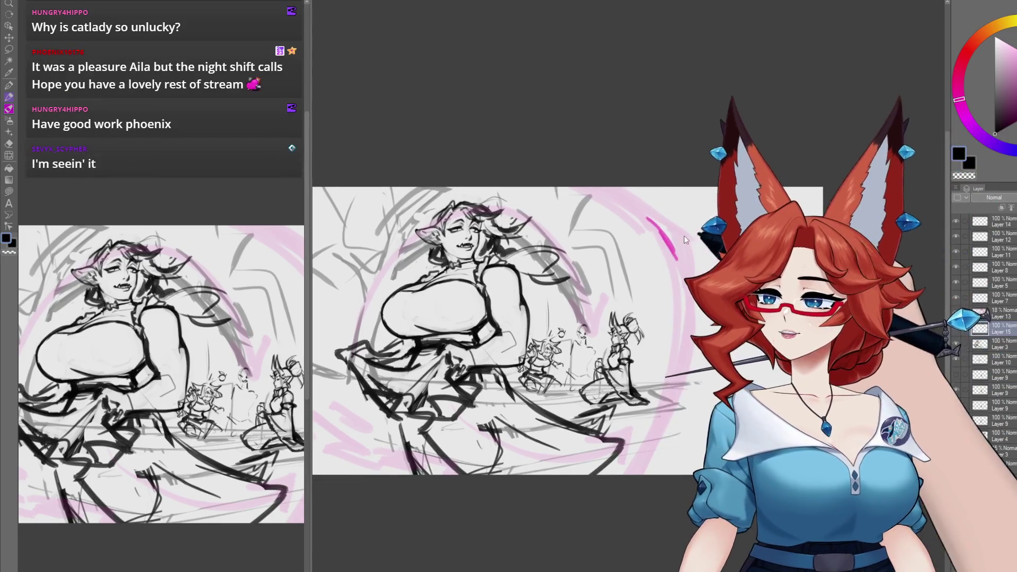
pyautogui.scroll(2, 679, 231)
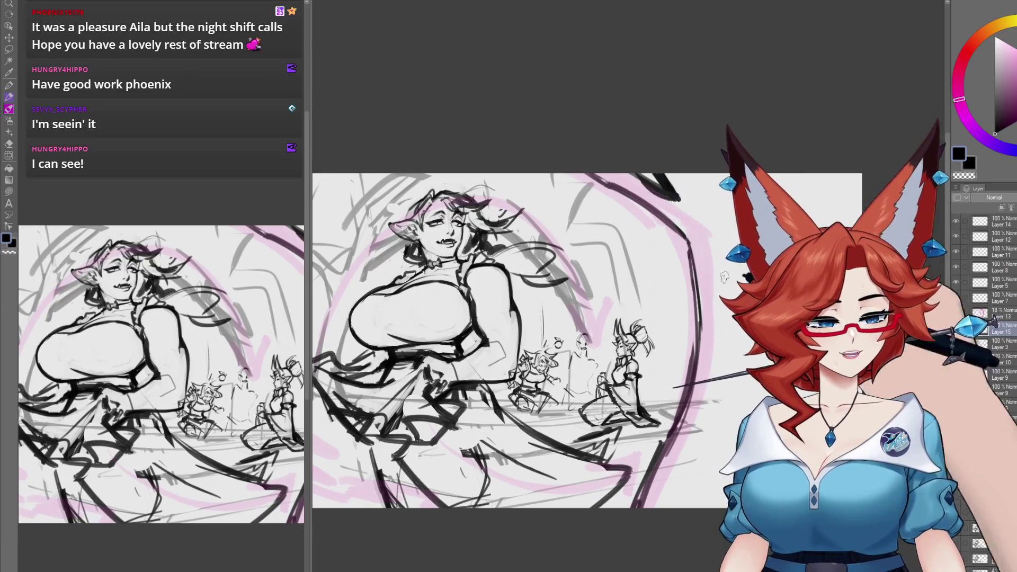
# Draw a black loop at the upper right and dab falling dots above the background figures
pyautogui.moveTo(701, 479)
pyautogui.mouseDown()
pyautogui.moveTo(778, 469)
pyautogui.moveTo(747, 472)
pyautogui.mouseUp()
pyautogui.moveTo(739, 420); pyautogui.dragTo(737, 412)
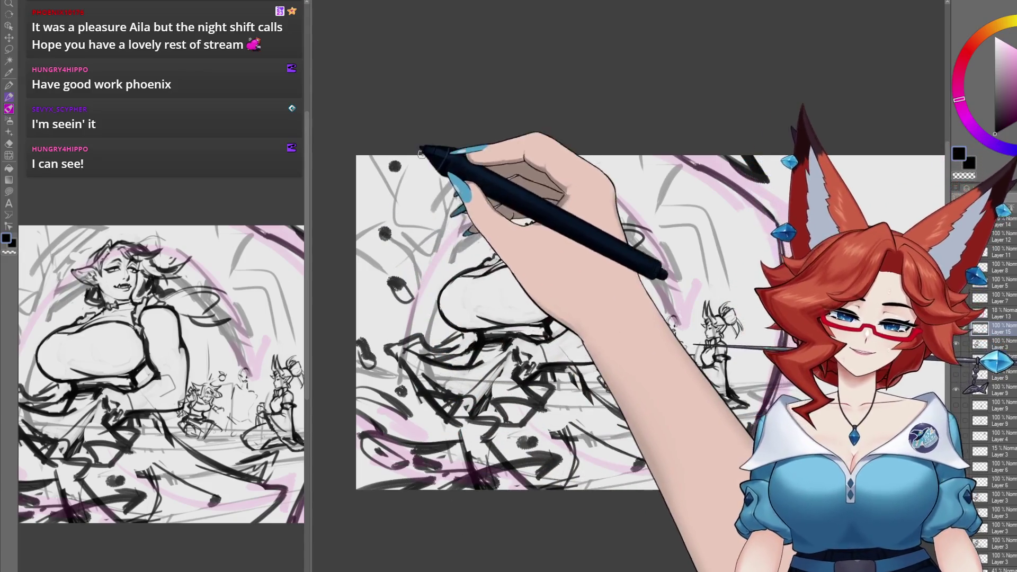
pyautogui.moveTo(734, 238); pyautogui.dragTo(727, 225)
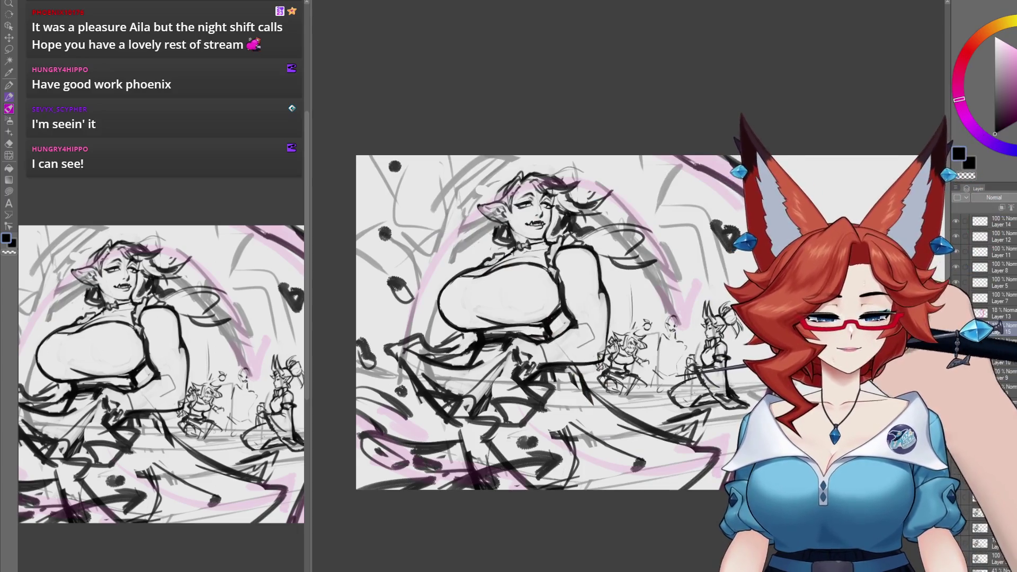
pyautogui.click(615, 284)
pyautogui.click(646, 293)
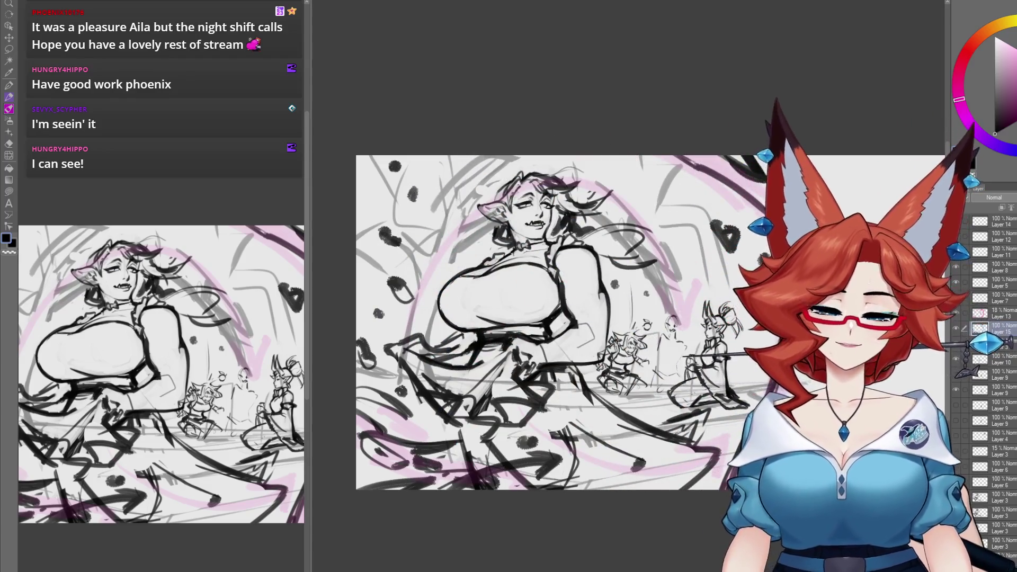
pyautogui.moveTo(707, 474)
pyautogui.mouseDown()
pyautogui.moveTo(672, 513)
pyautogui.moveTo(667, 461)
pyautogui.mouseUp()
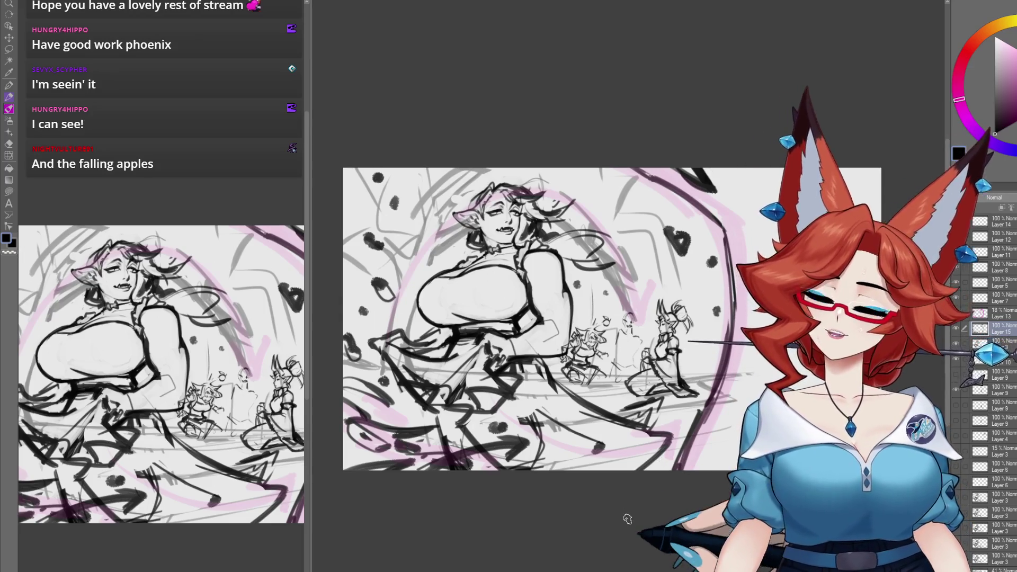
# Zoom out and pan so the whole sketch is in view
pyautogui.scroll(-3, 638, 480)
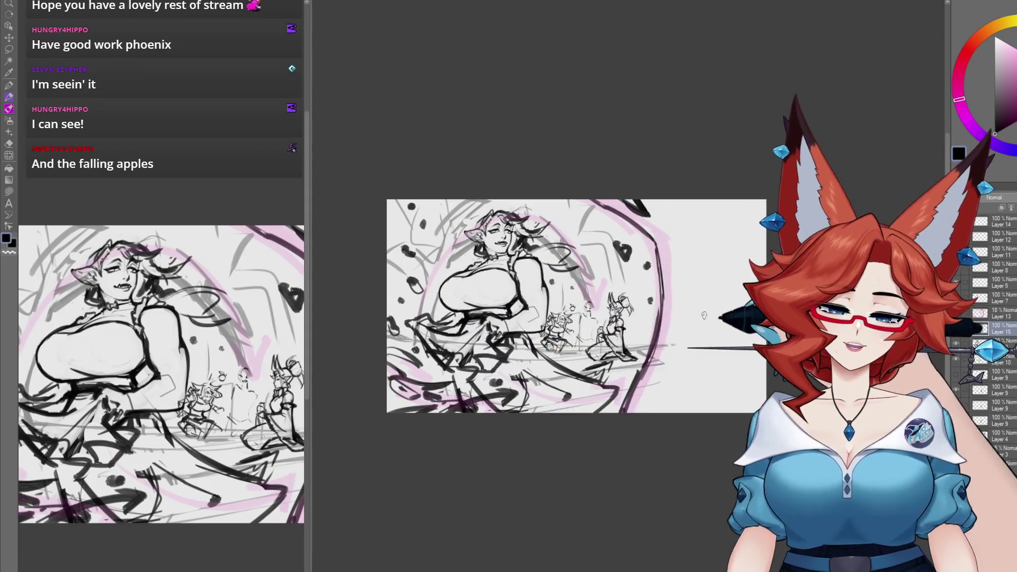
pyautogui.moveTo(728, 405)
pyautogui.mouseDown()
pyautogui.moveTo(687, 420)
pyautogui.moveTo(709, 405)
pyautogui.mouseUp()
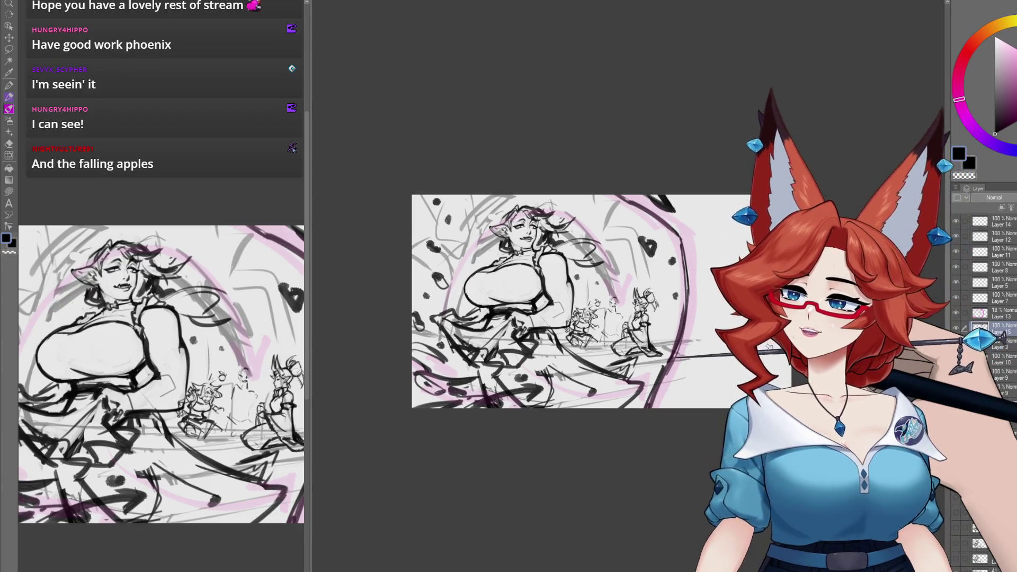
pyautogui.hotkey('ctrl', 'shift', 'n')
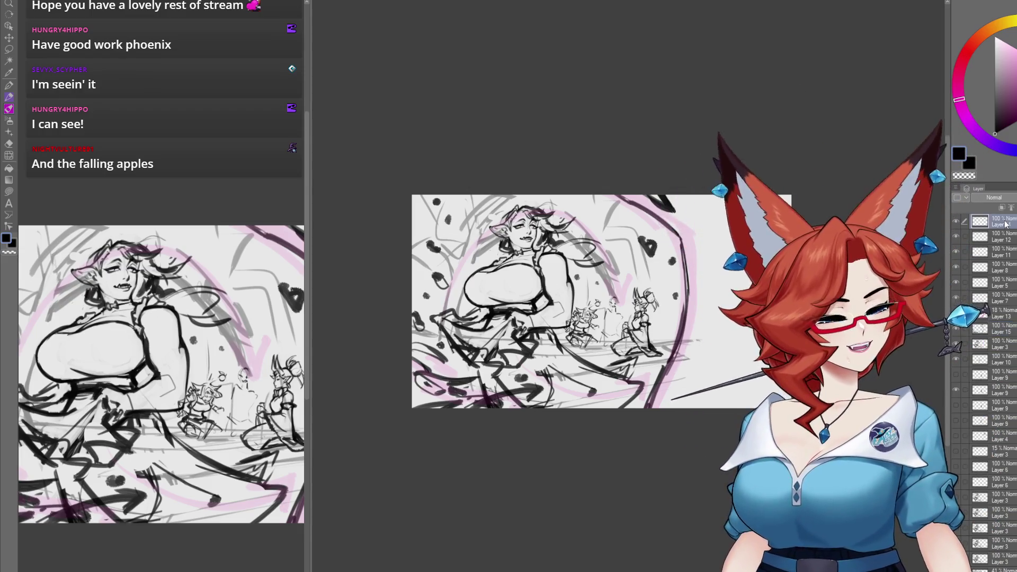